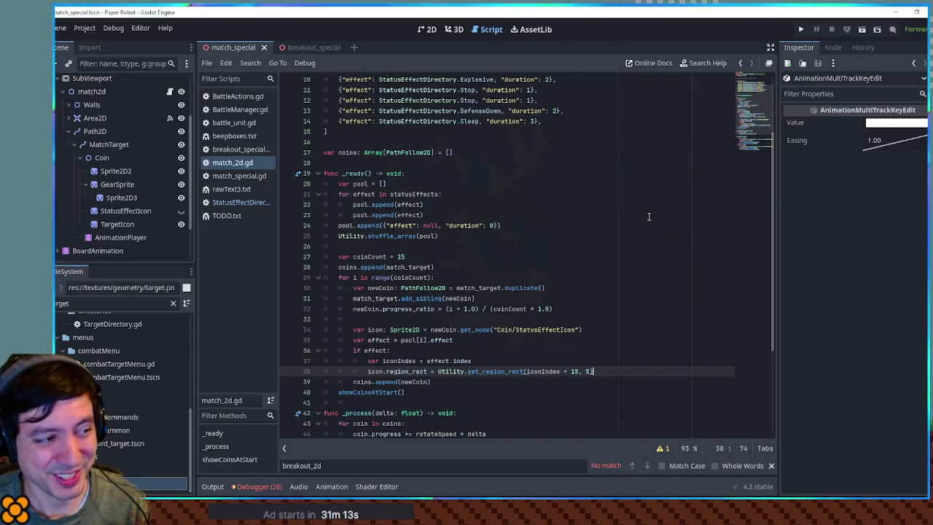
Place the cursor at the end of the icon's region_rect assignment inside the if effect block
{"action": "left_click", "coordinate": [588, 298]}
{"action": "left_click", "coordinate": [595, 305]}
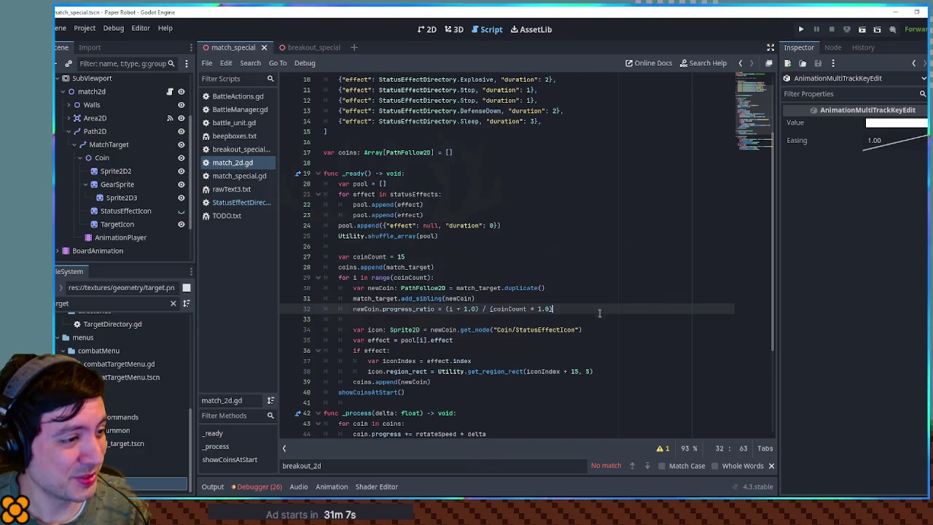
{"action": "left_click", "coordinate": [600, 314]}
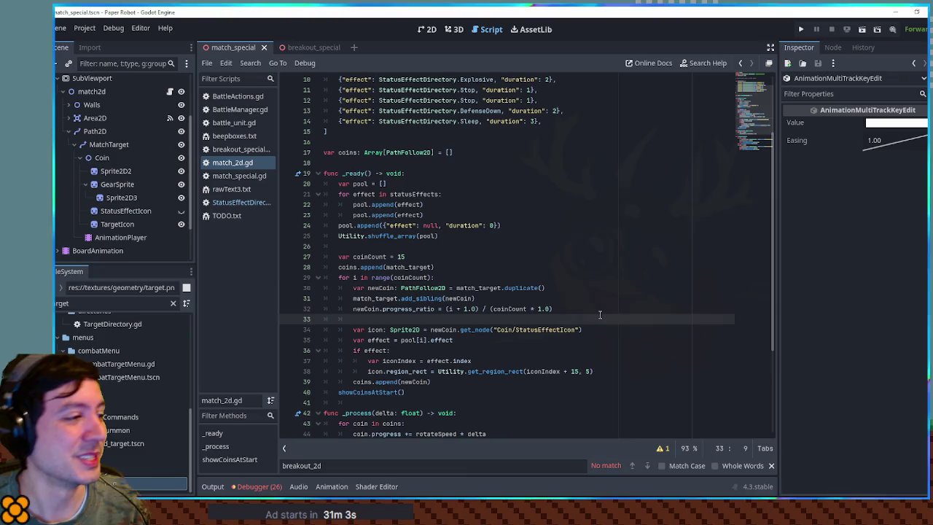
{"action": "left_click", "coordinate": [599, 310]}
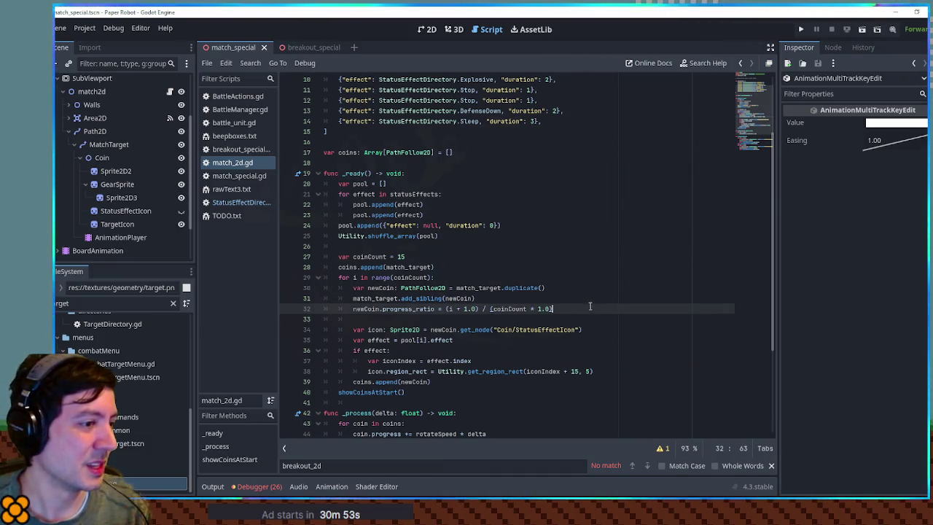
{"action": "left_click", "coordinate": [580, 323]}
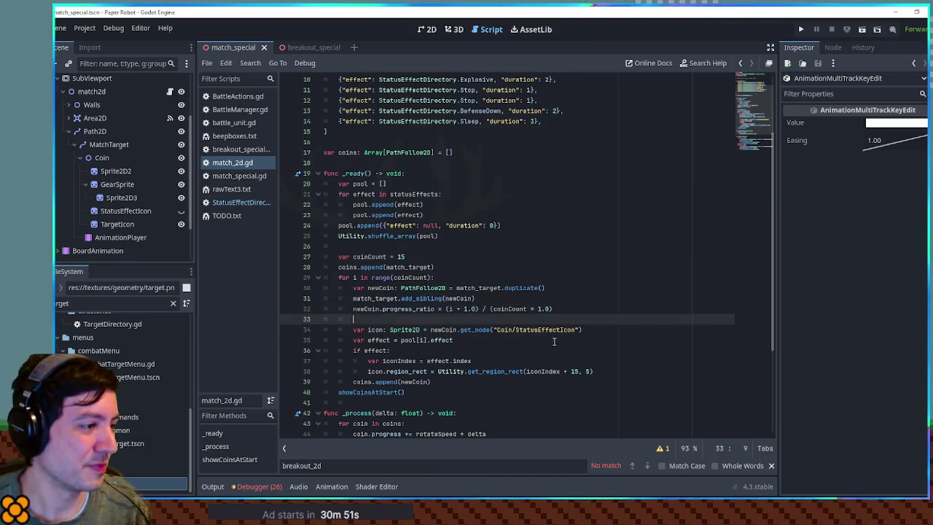
{"action": "left_click", "coordinate": [596, 372]}
Add an else: branch after the if effect block and start its body line
{"action": "key", "text": "Return"}
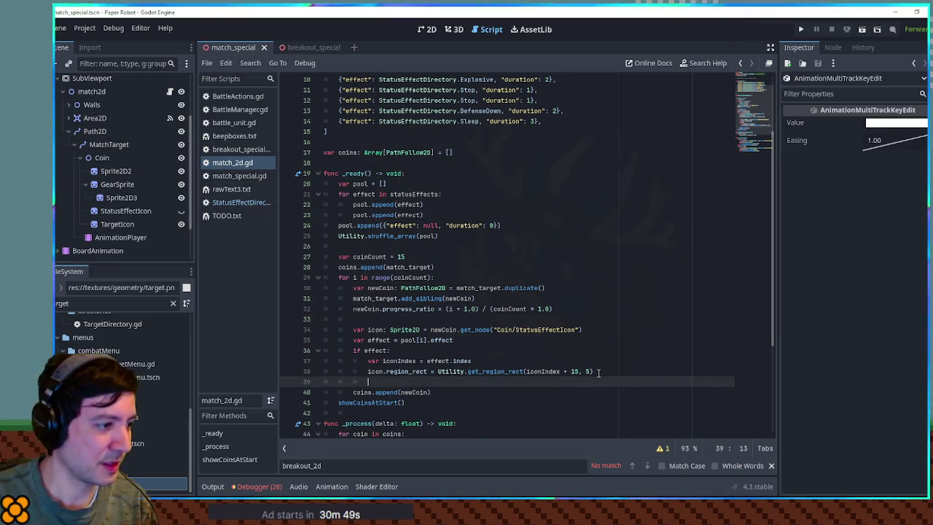
{"action": "type", "text": "else:"}
{"action": "key", "text": "Return"}
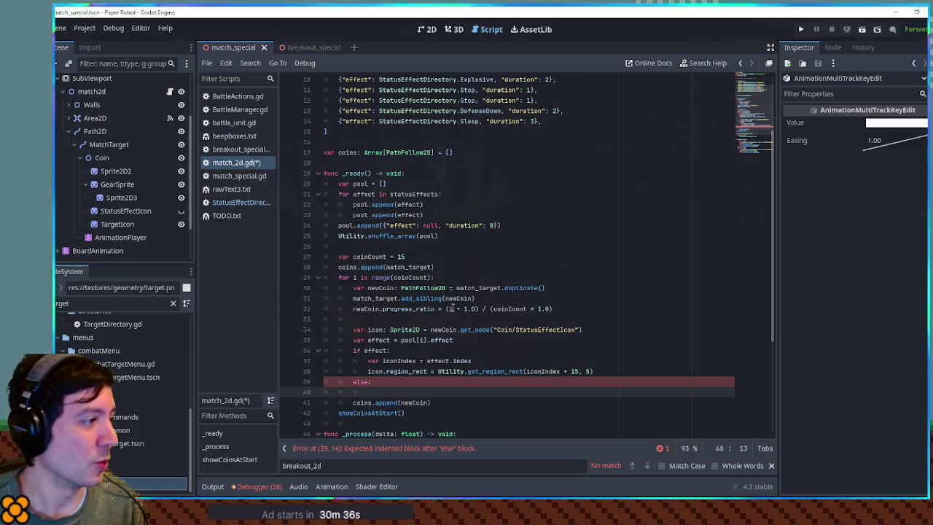
Filter the FileSystem dock for 'icons'
{"action": "left_click", "coordinate": [110, 303]}
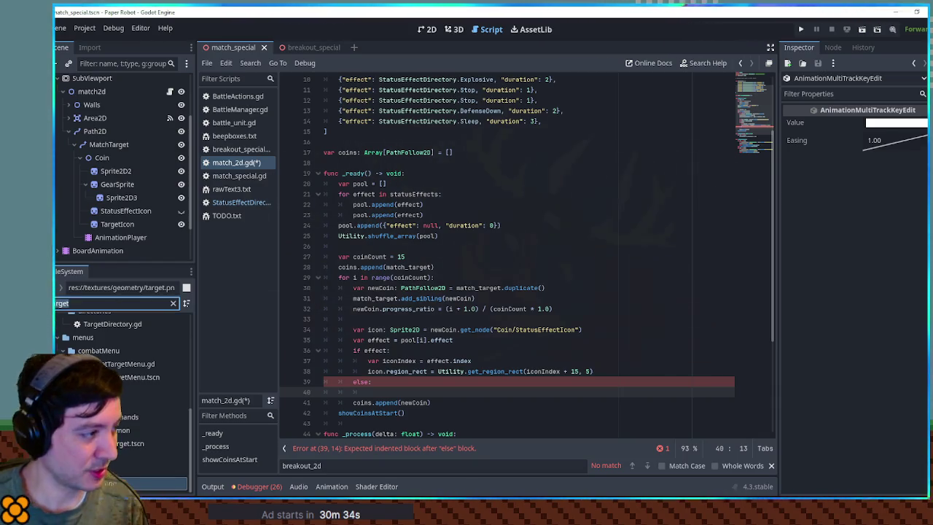
{"action": "type", "text": "icons"}
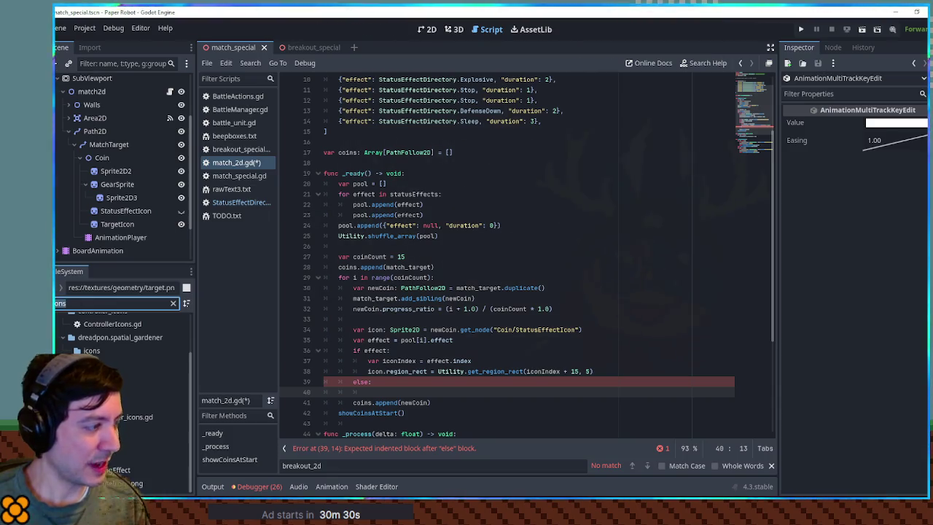
{"action": "key", "text": "ctrl+a"}
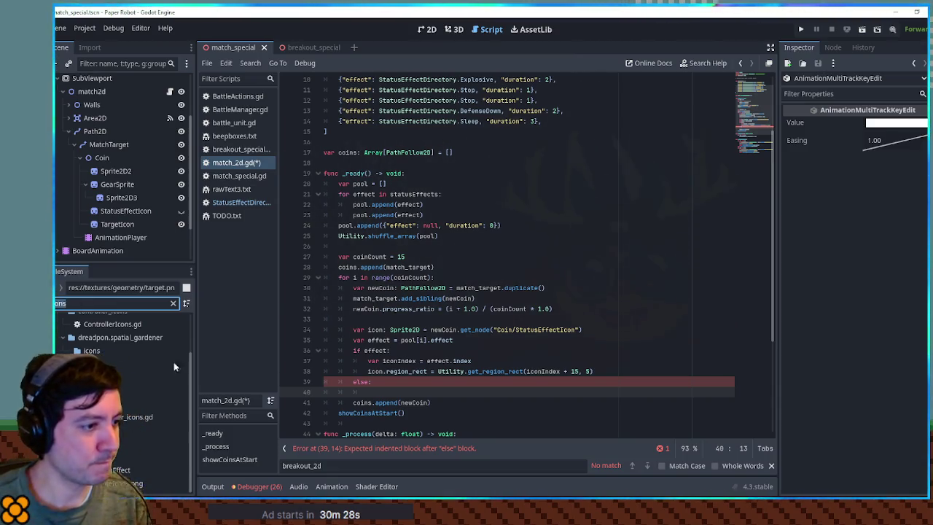
Look up the get_icon function in Utility.gd, then close that script
{"action": "left_click", "coordinate": [485, 371], "text": "ctrl"}
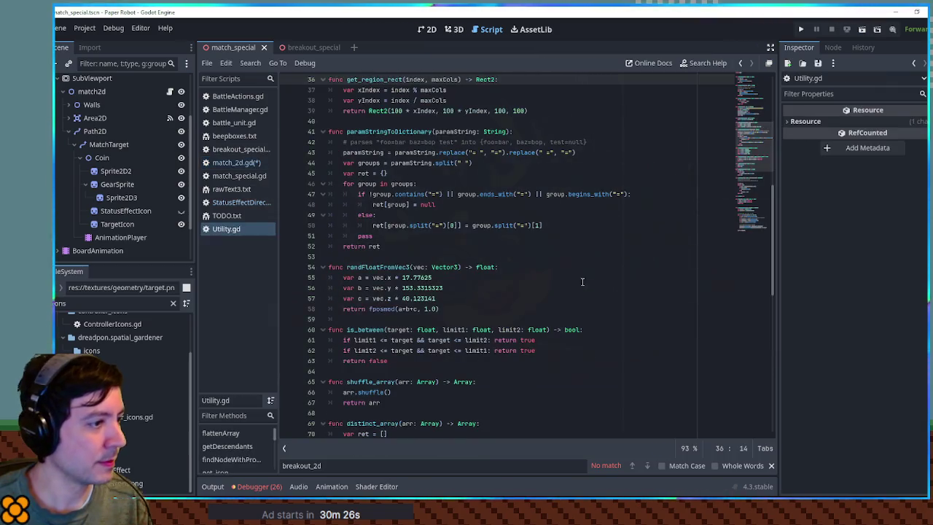
{"action": "scroll", "coordinate": [607, 268], "scroll_direction": "up", "scroll_amount": 4}
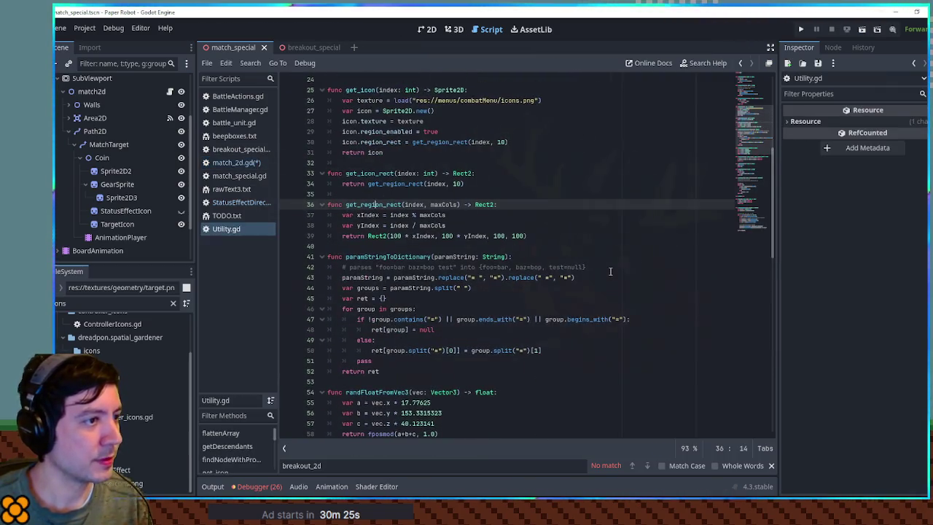
{"action": "double_click", "coordinate": [360, 89]}
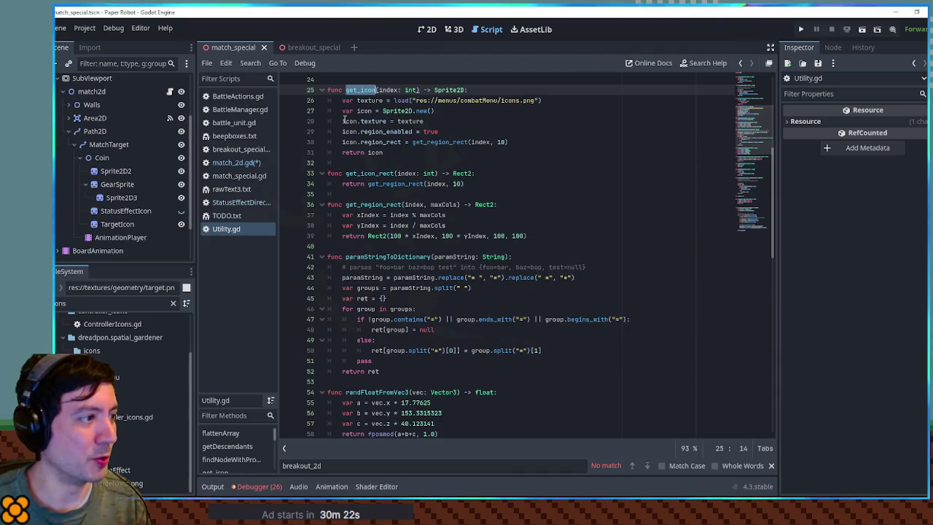
{"action": "middle_click", "coordinate": [235, 228]}
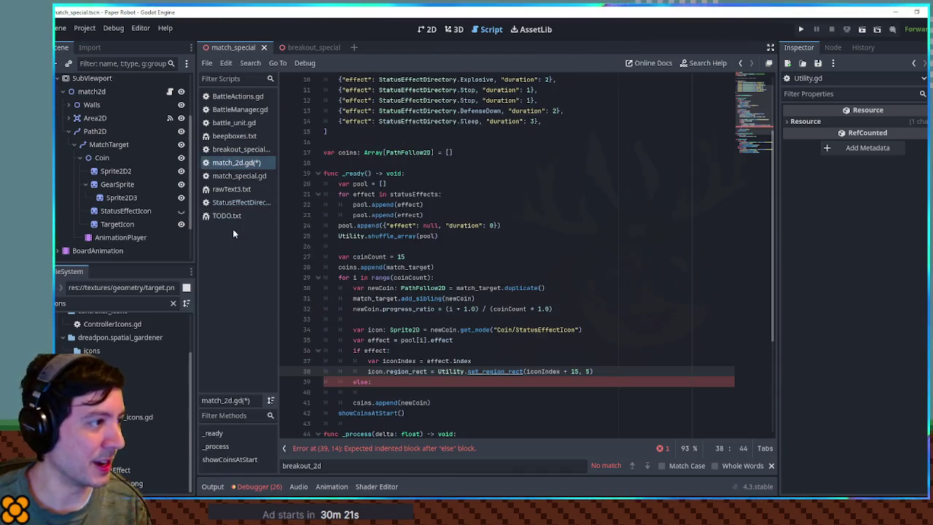
Under else:, write icon.texture = get_icon(1) on line 40
{"action": "left_click", "coordinate": [393, 392]}
{"action": "key", "text": "Tab"}
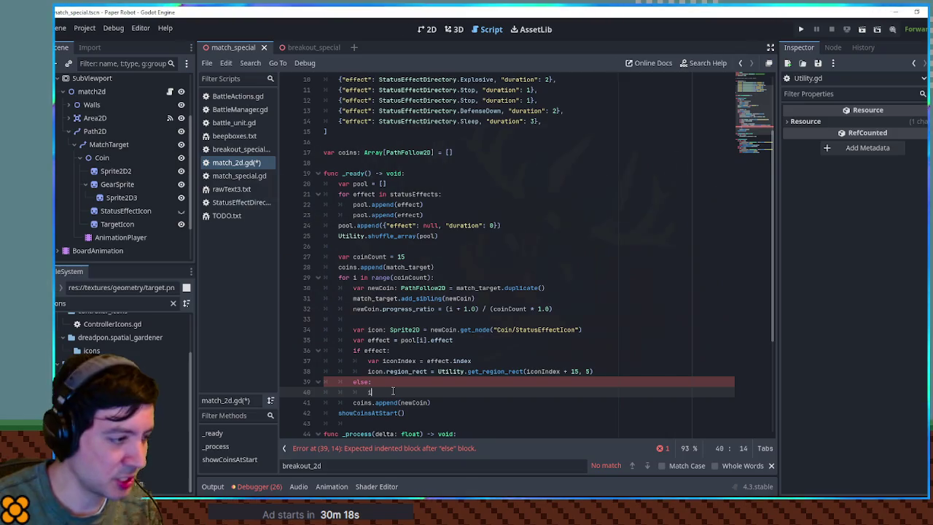
{"action": "type", "text": "icon"}
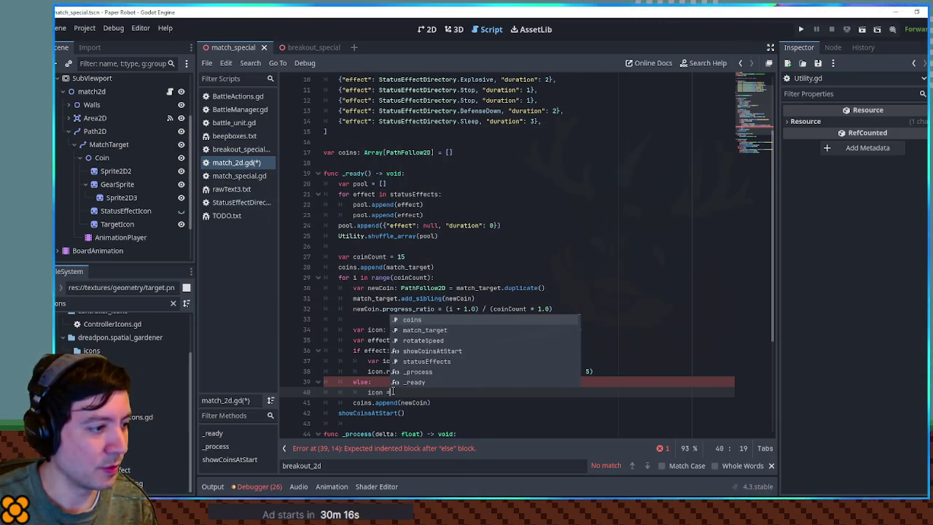
{"action": "type", "text": " .te"}
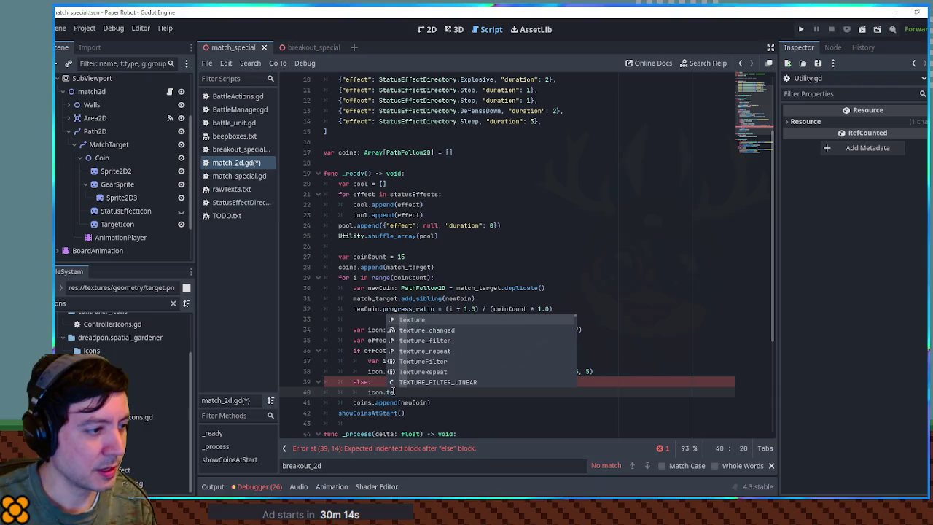
{"action": "key", "text": "Return"}
{"action": "type", "text": "= get_icon"}
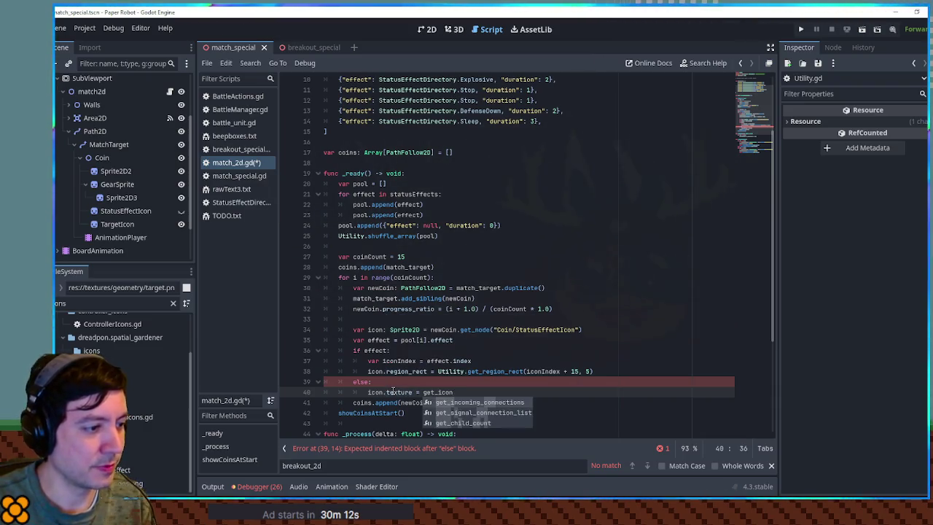
{"action": "type", "text": "(1"}
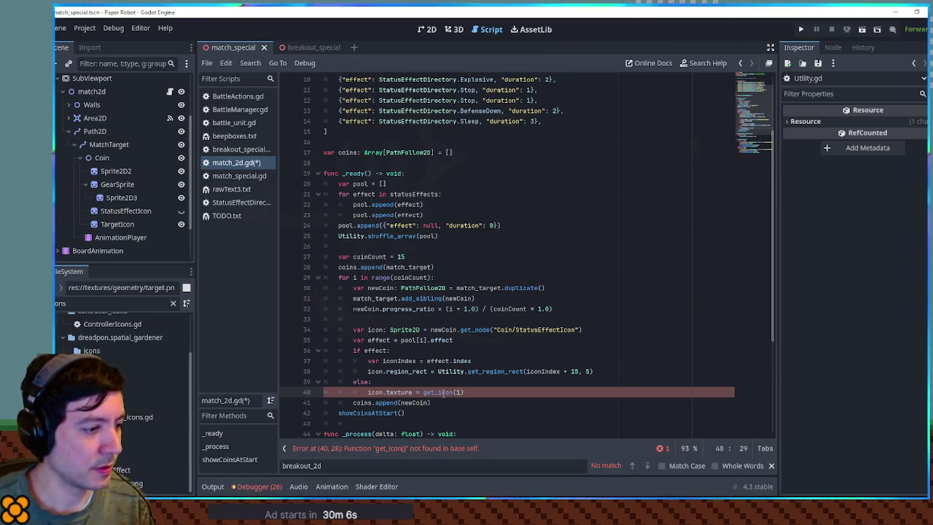
Prefix the call with Utility. and jump to the get_icon definition
{"action": "mouse_move", "coordinate": [438, 372]}
{"action": "left_mouse_down"}
{"action": "mouse_move", "coordinate": [526, 371]}
{"action": "mouse_move", "coordinate": [467, 371]}
{"action": "left_mouse_up"}
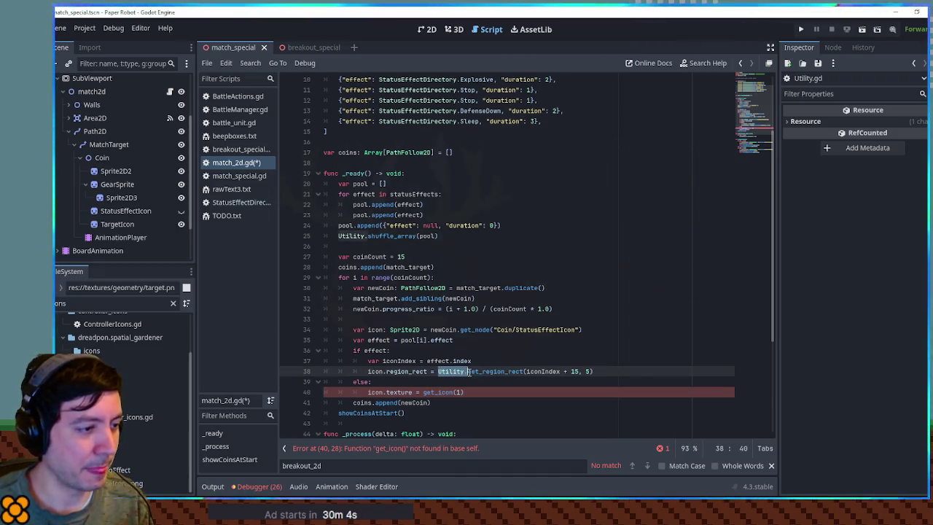
{"action": "left_click", "coordinate": [425, 392]}
{"action": "type", "text": "Utility."}
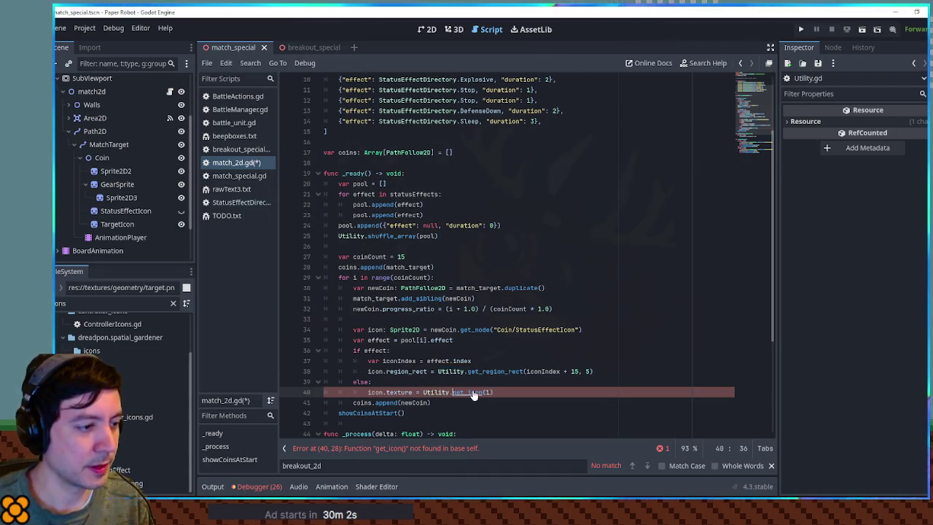
{"action": "left_click", "coordinate": [473, 391], "text": "ctrl"}
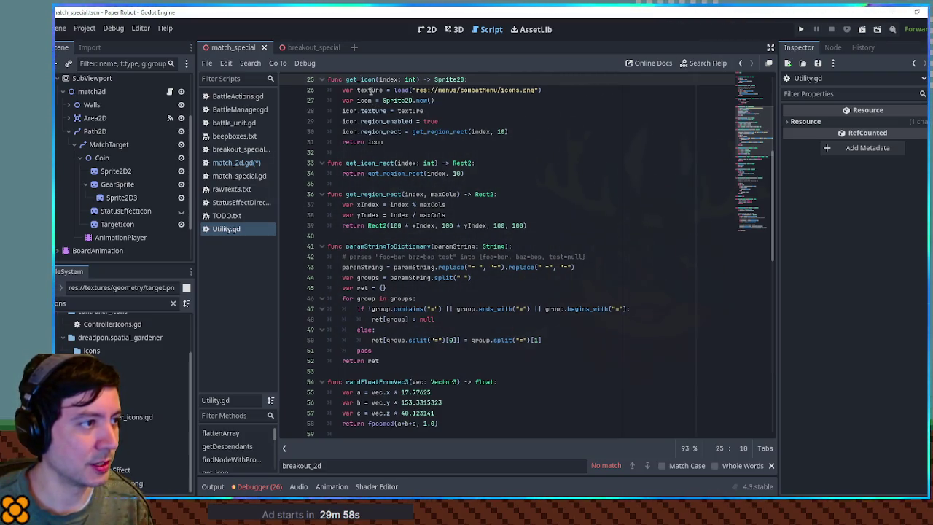
Close Utility.gd and append .texture, making line 40 icon.texture = Utility.get_icon(1).texture
{"action": "double_click", "coordinate": [362, 101]}
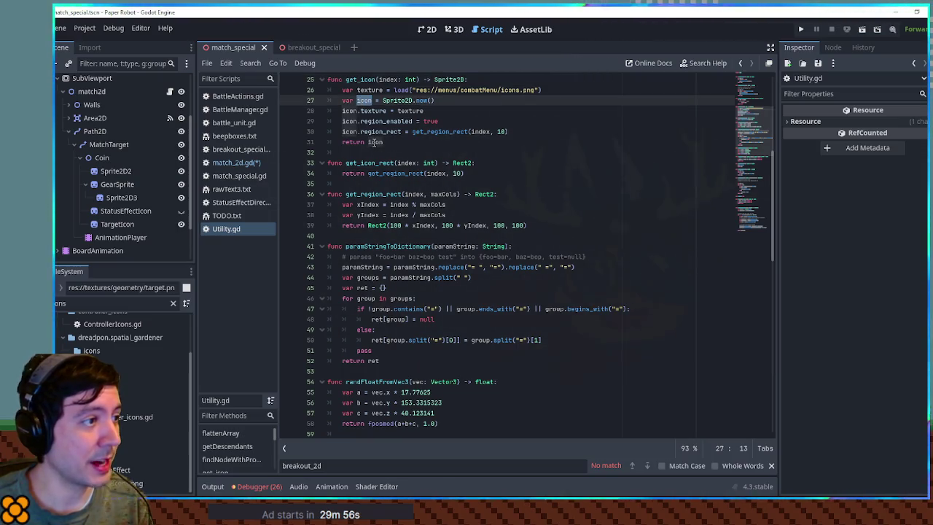
{"action": "middle_click", "coordinate": [236, 228]}
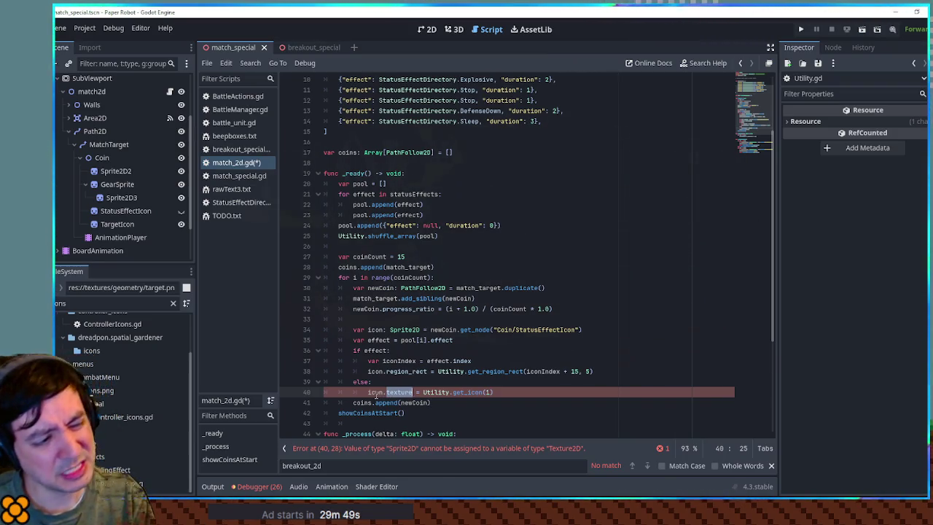
{"action": "double_click", "coordinate": [374, 392]}
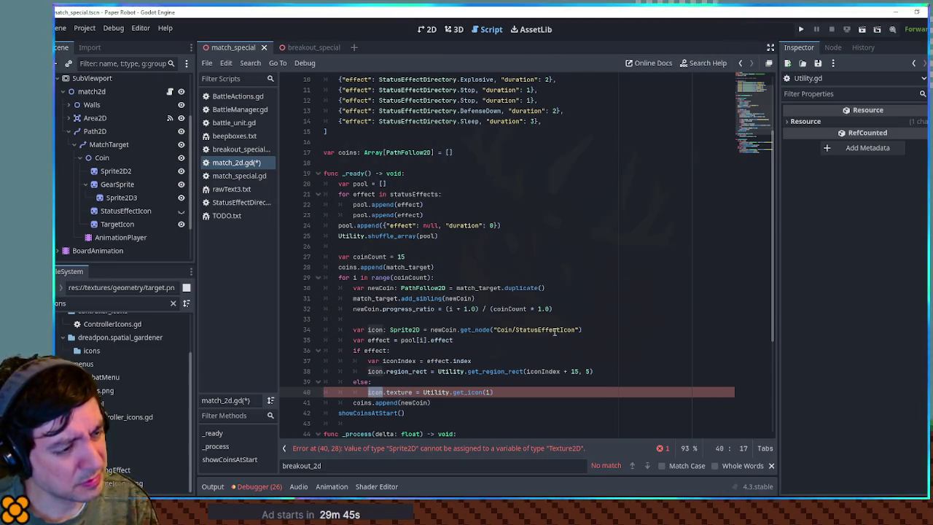
{"action": "double_click", "coordinate": [398, 392]}
{"action": "left_click", "coordinate": [498, 393]}
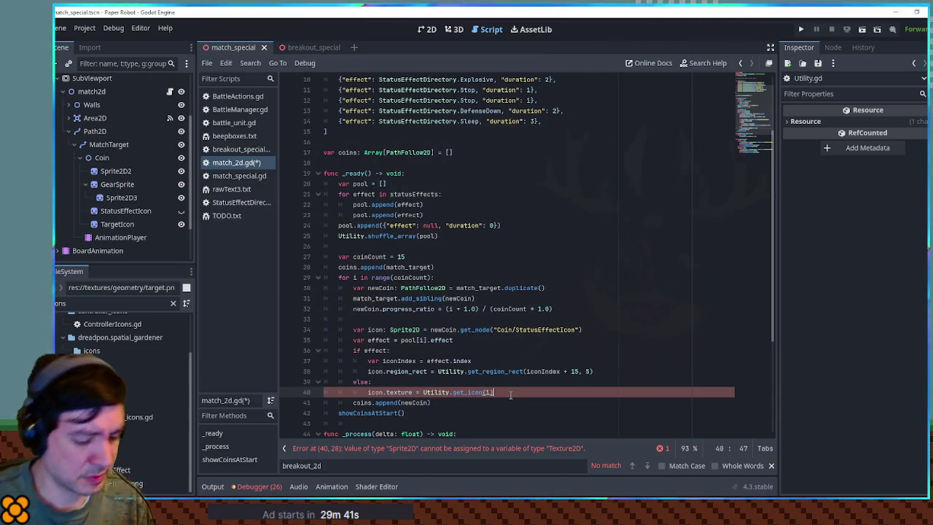
{"action": "type", "text": "..texture"}
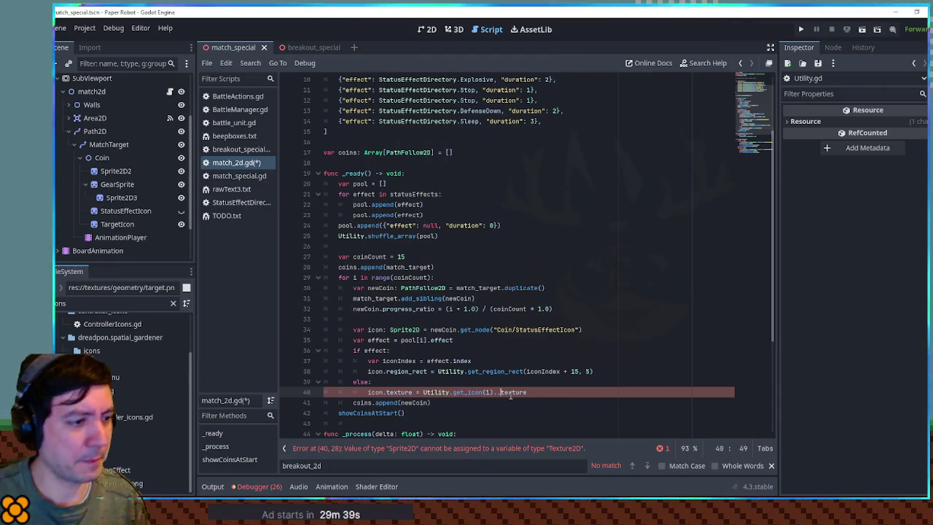
{"action": "key", "text": "ctrl+Left"}
{"action": "key", "text": "BackSpace"}
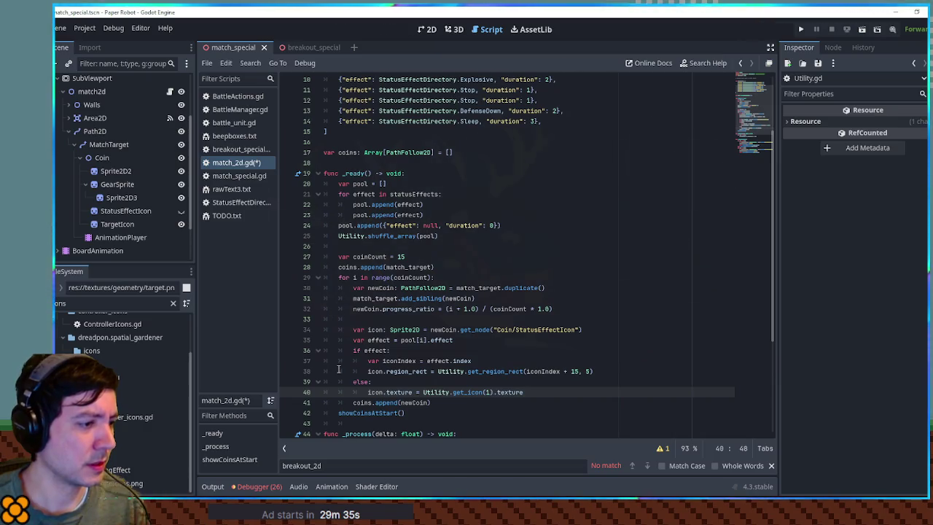
Preview icons.png, change the get_icon index on line 40 from 1 to 47, and save
{"action": "left_click", "coordinate": [180, 390]}
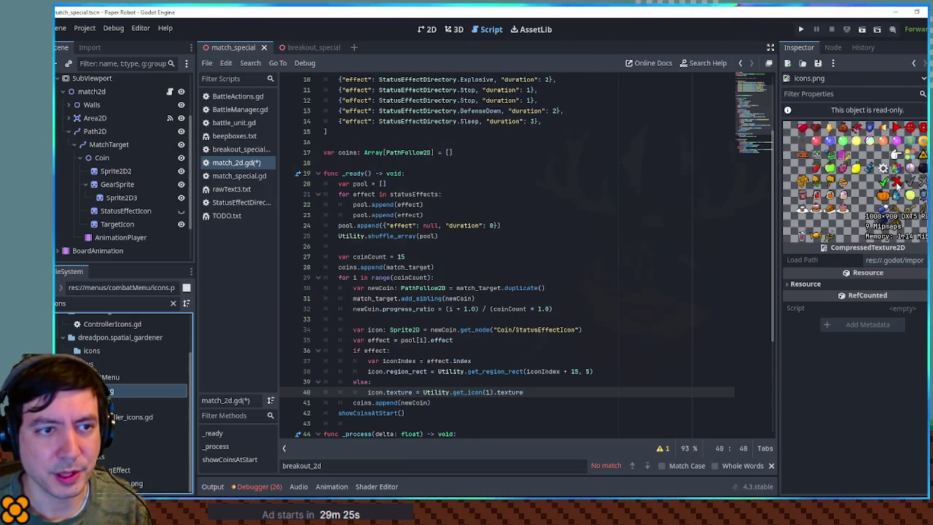
{"action": "left_click", "coordinate": [488, 392]}
{"action": "key", "text": "BackSpace"}
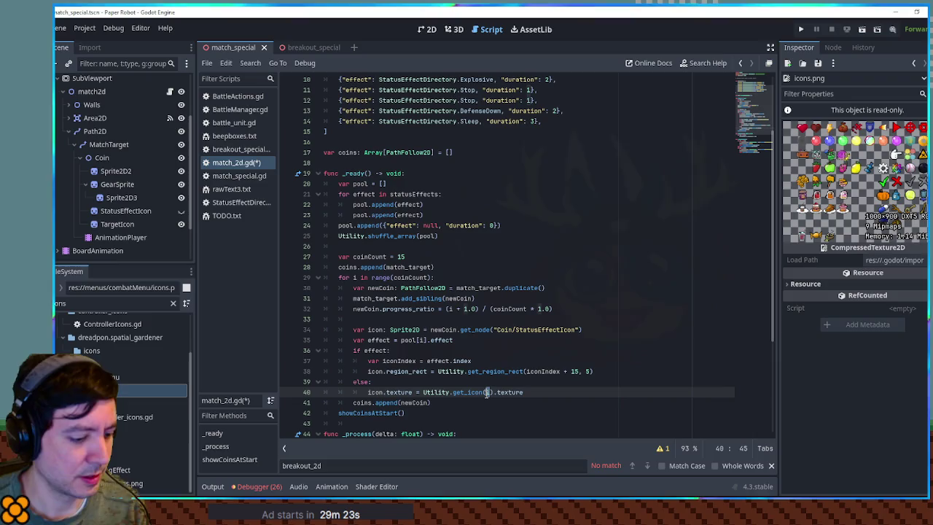
{"action": "type", "text": "47"}
{"action": "key", "text": "ctrl+s"}
{"action": "left_click", "coordinate": [581, 291]}
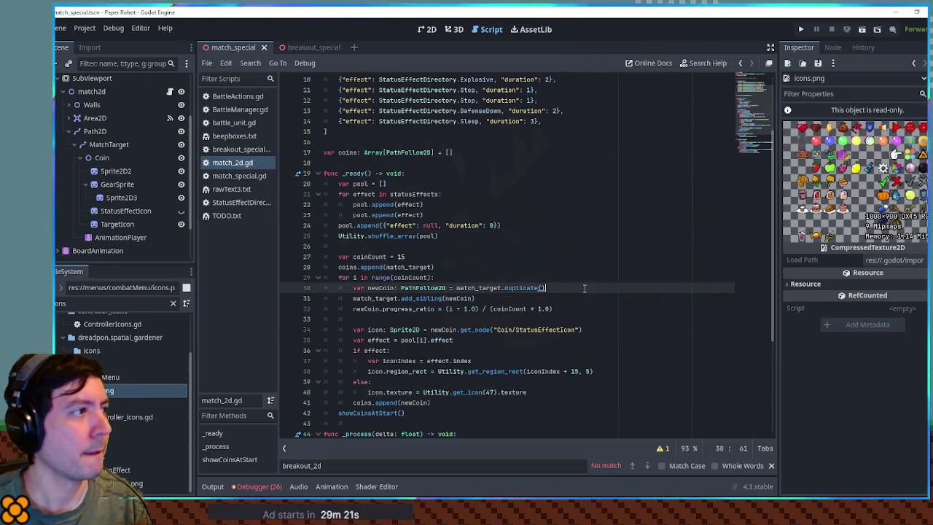
{"action": "key", "text": "F5"}
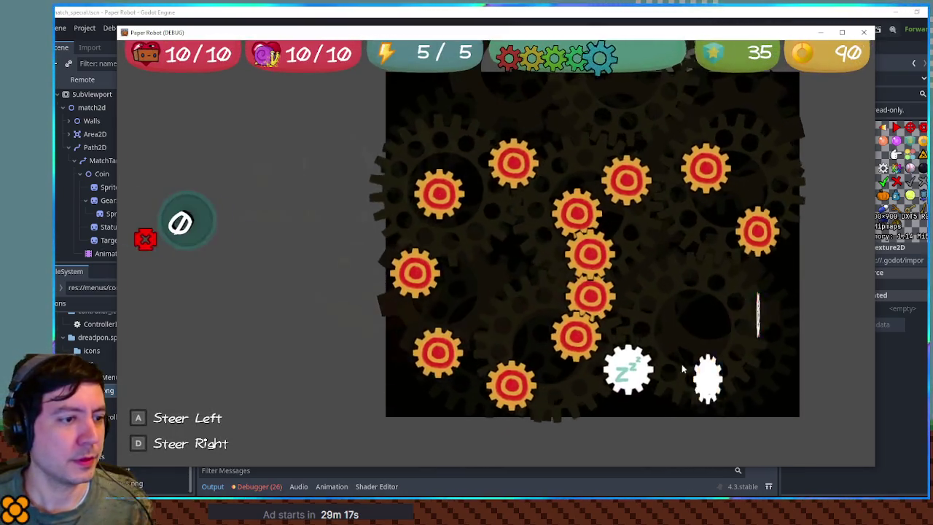
{"action": "left_click", "coordinate": [862, 32]}
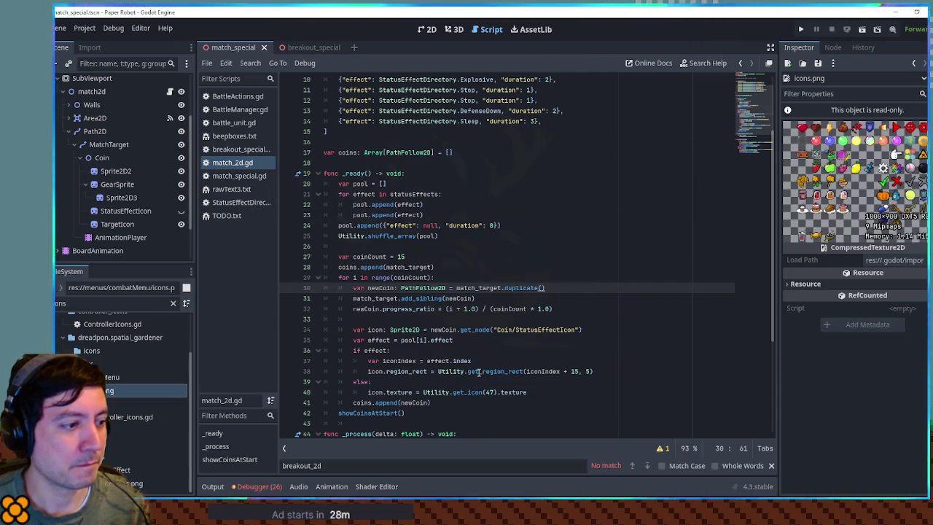
Under else:, declare var trapIcon = Utility.get_icon(47), moving the call from line 41
{"action": "left_click", "coordinate": [540, 389]}
{"action": "left_click", "coordinate": [537, 380]}
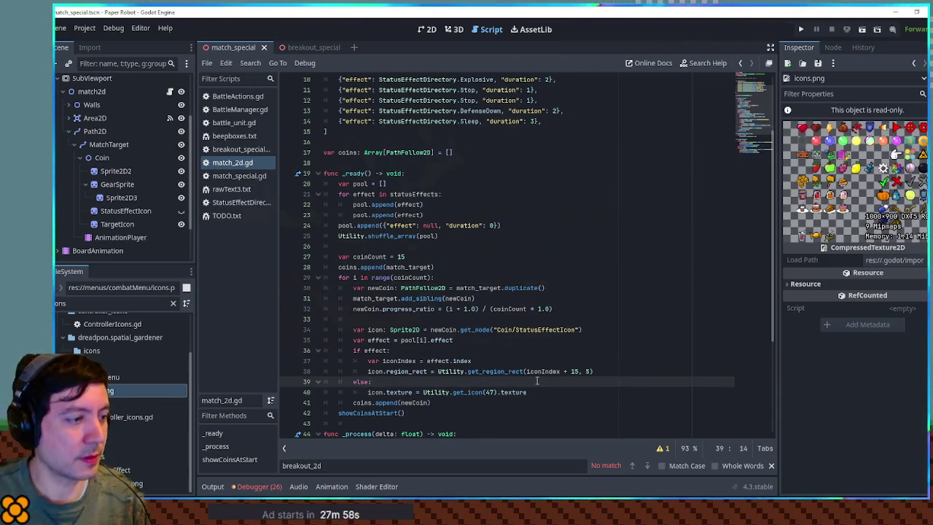
{"action": "key", "text": "Return"}
{"action": "type", "text": "var"}
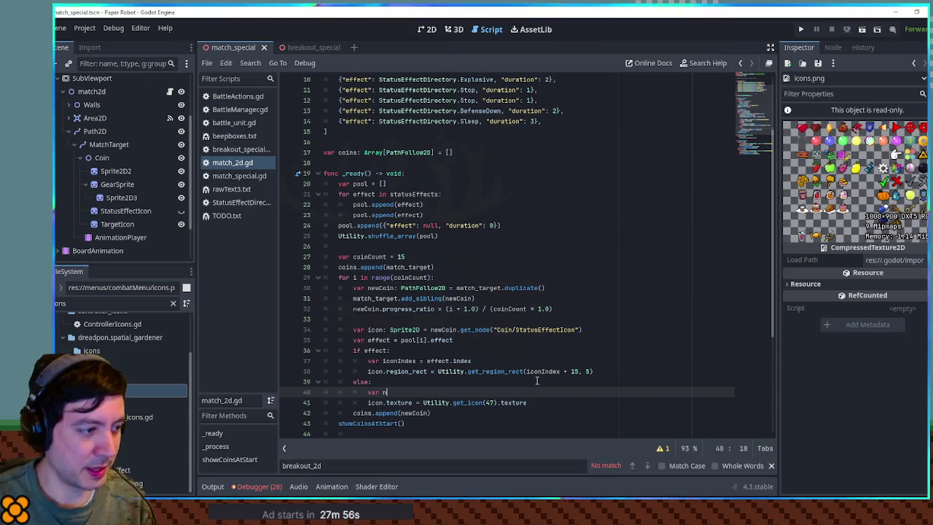
{"action": "type", "text": "trapIcon ="}
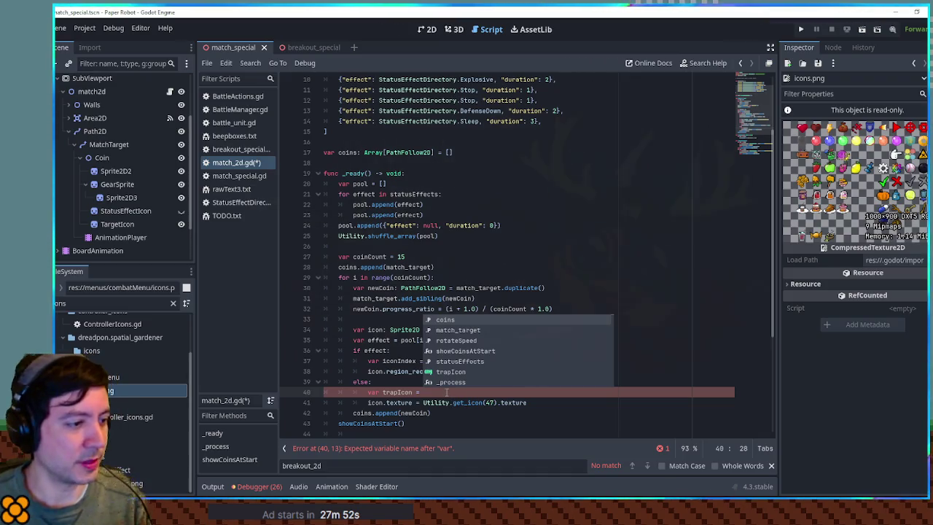
{"action": "left_click", "coordinate": [423, 402]}
{"action": "left_click", "coordinate": [498, 402], "text": "shift"}
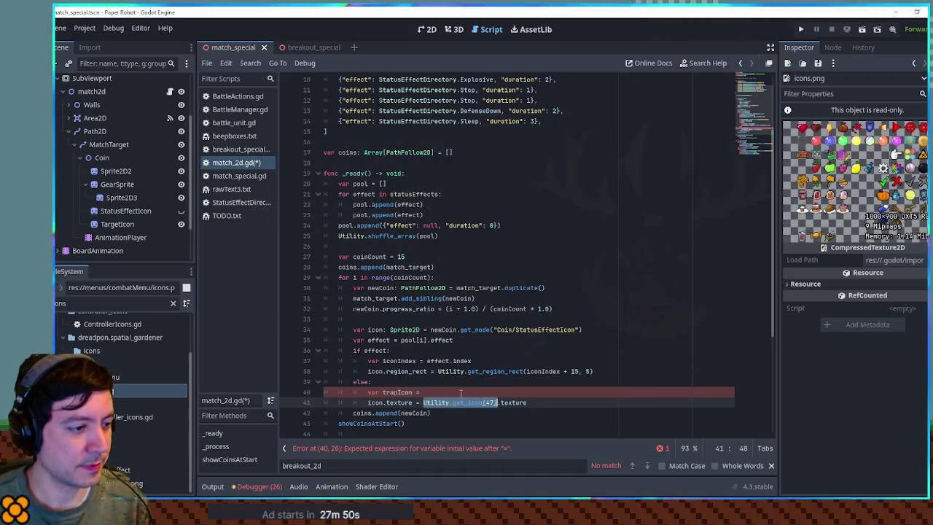
{"action": "key", "text": "ctrl+x"}
{"action": "left_click", "coordinate": [497, 392]}
{"action": "key", "text": "ctrl+v"}
Set icon.texture and icon.region_rect from trapIcon, save, and run the game with F6
{"action": "left_click", "coordinate": [428, 402]}
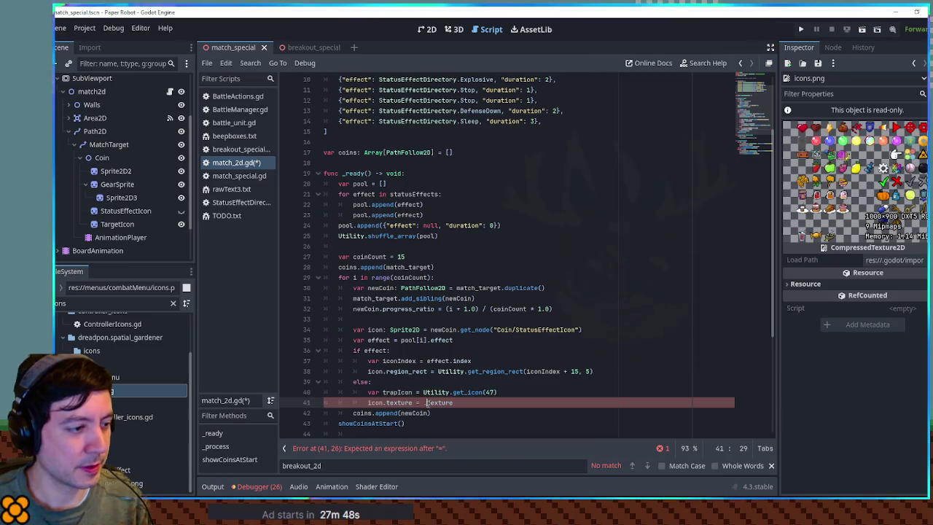
{"action": "type", "text": "rapIcon.t"}
{"action": "key", "text": "ctrl+shift+d"}
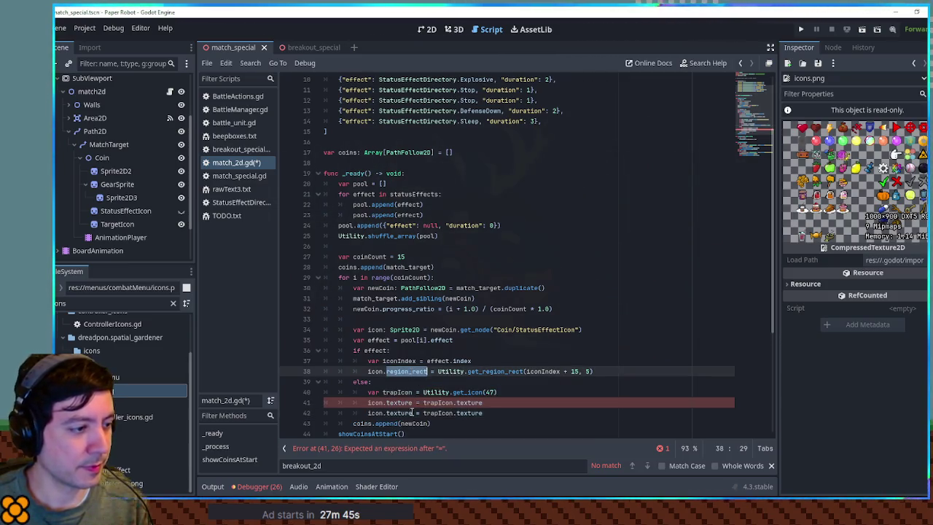
{"action": "double_click", "coordinate": [399, 412]}
{"action": "type", "text": "region_rect"}
{"action": "left_click", "coordinate": [464, 413]}
{"action": "key", "text": "ctrl+s"}
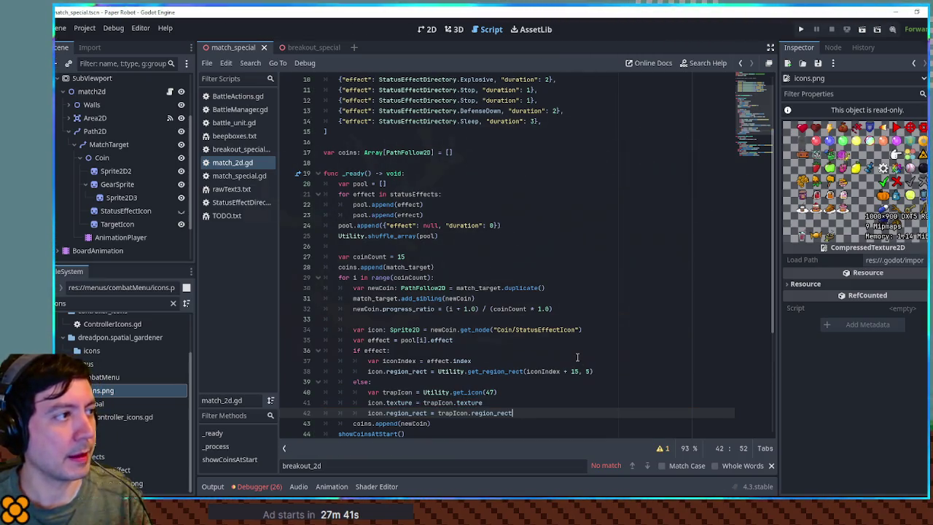
{"action": "key", "text": "F6"}
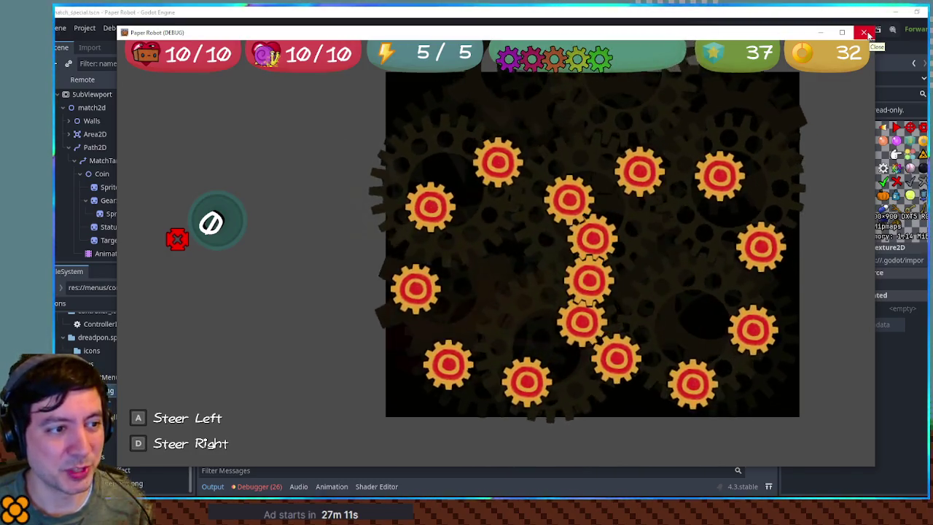
Close the running game and view the match_special scene in the 3D workspace
{"action": "left_click", "coordinate": [864, 33]}
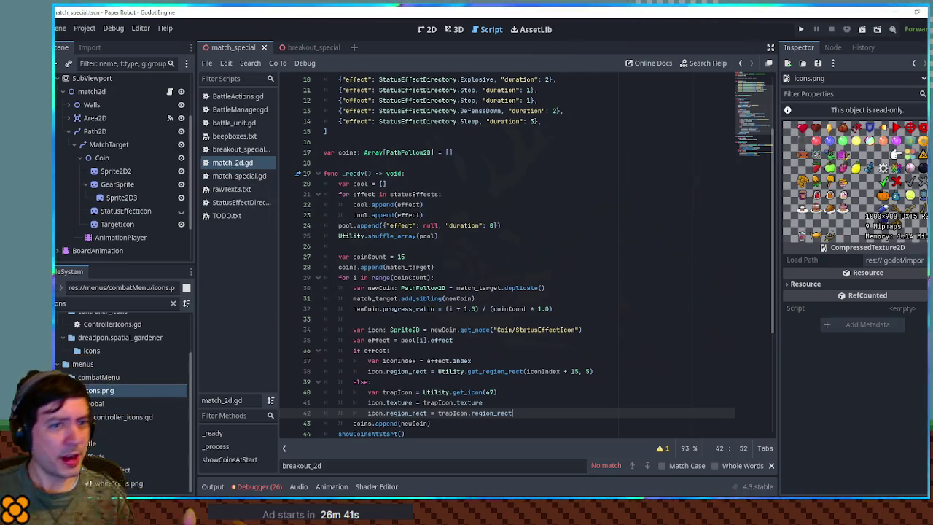
{"action": "left_click", "coordinate": [455, 29]}
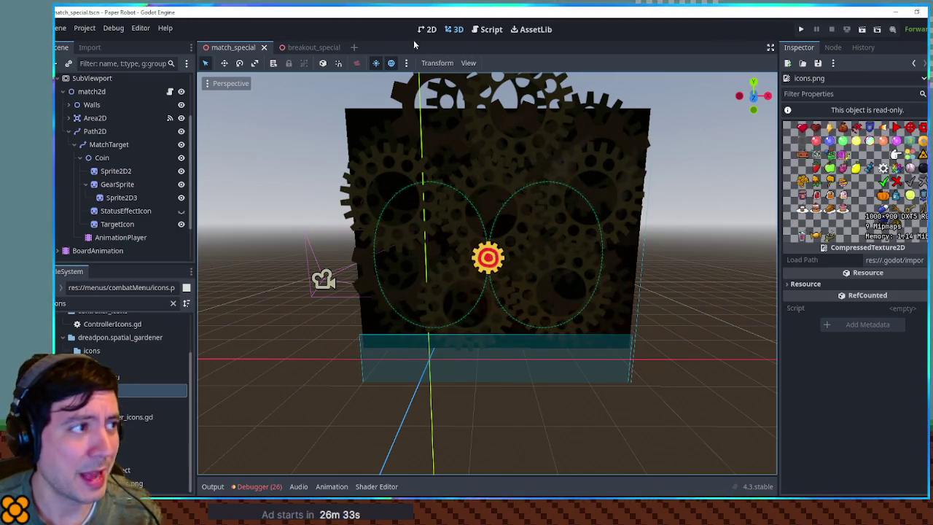
{"action": "key", "text": "F6"}
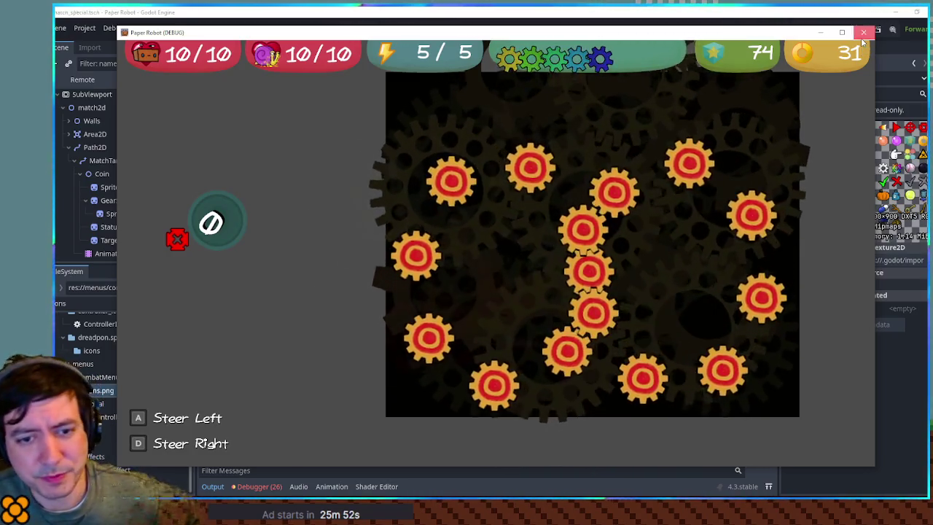
{"action": "left_click", "coordinate": [862, 34]}
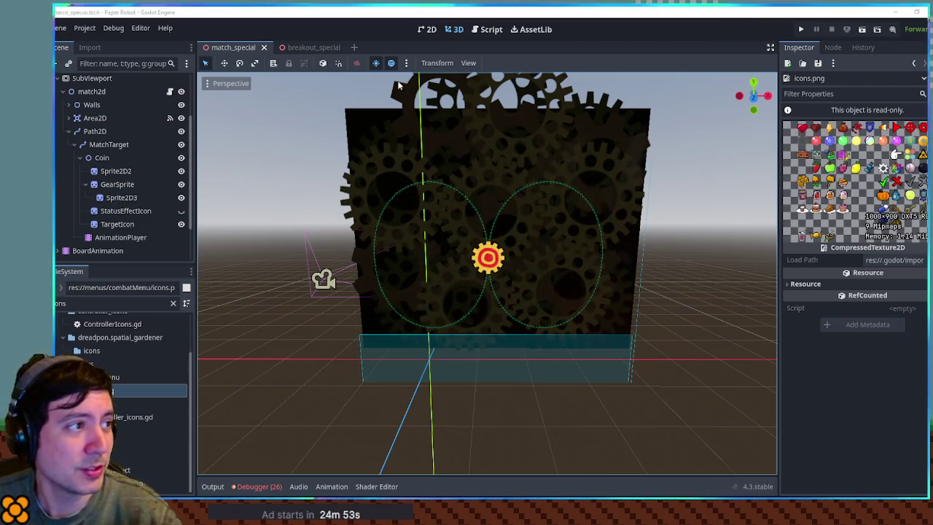
Switch to the breakout_special scene tab
{"action": "left_click", "coordinate": [315, 50]}
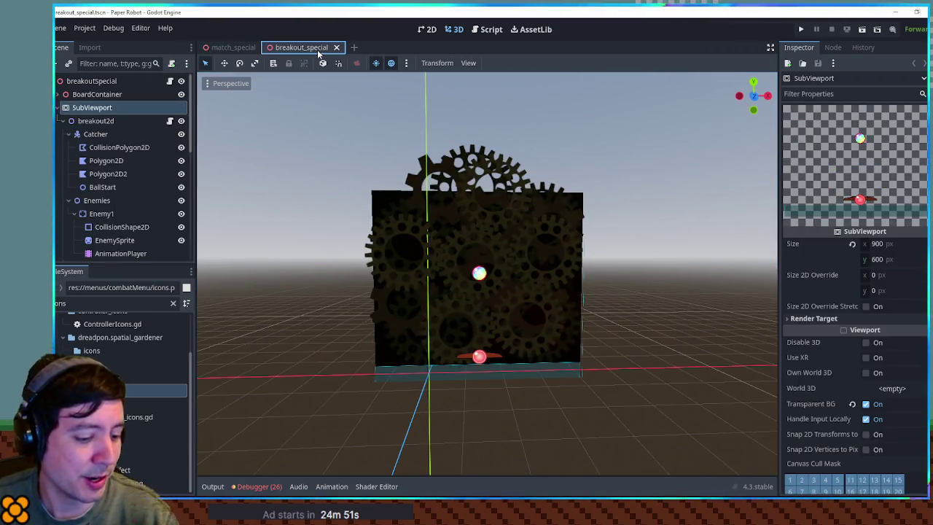
Launch the Paper Robot game with F6 to reach the title screen with debug tools
{"action": "key", "text": "F6"}
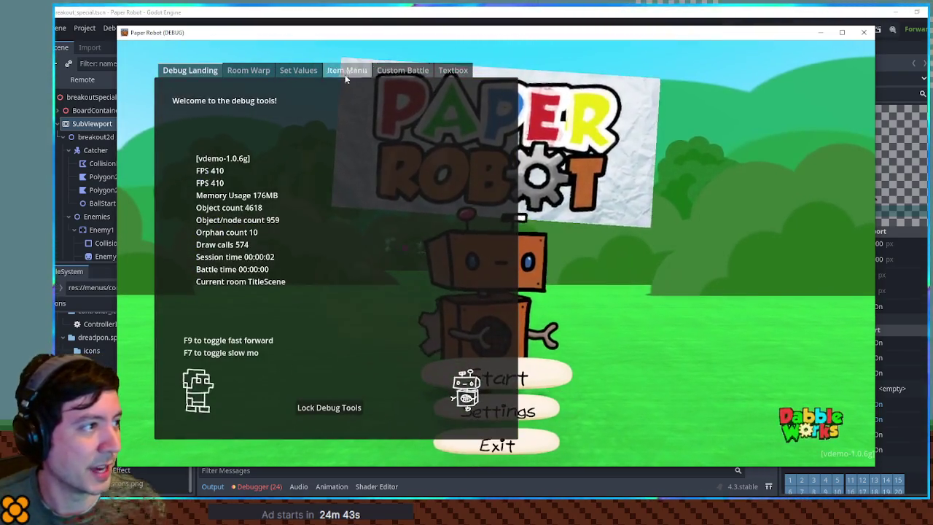
Set up a custom battle with Enemy 1 as Piggle and start it
{"action": "left_click", "coordinate": [402, 70]}
{"action": "left_click", "coordinate": [331, 115]}
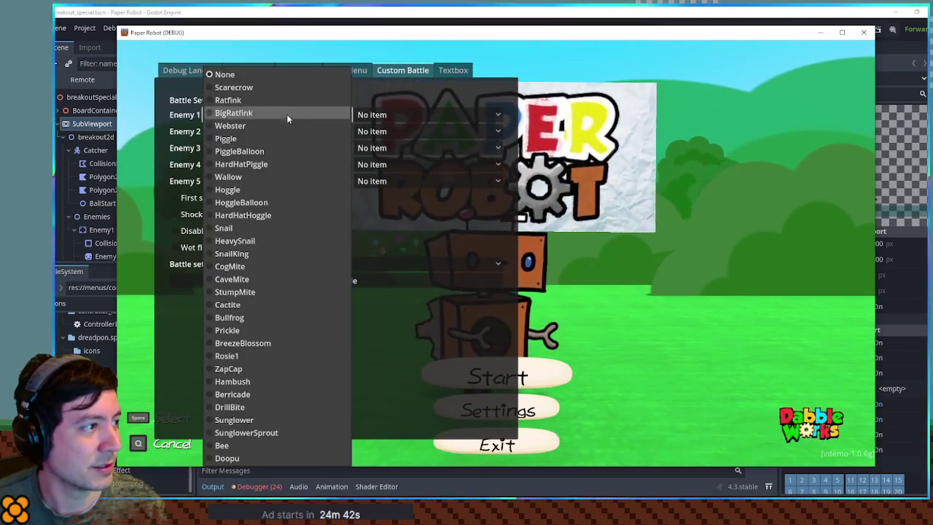
{"action": "left_click", "coordinate": [246, 140]}
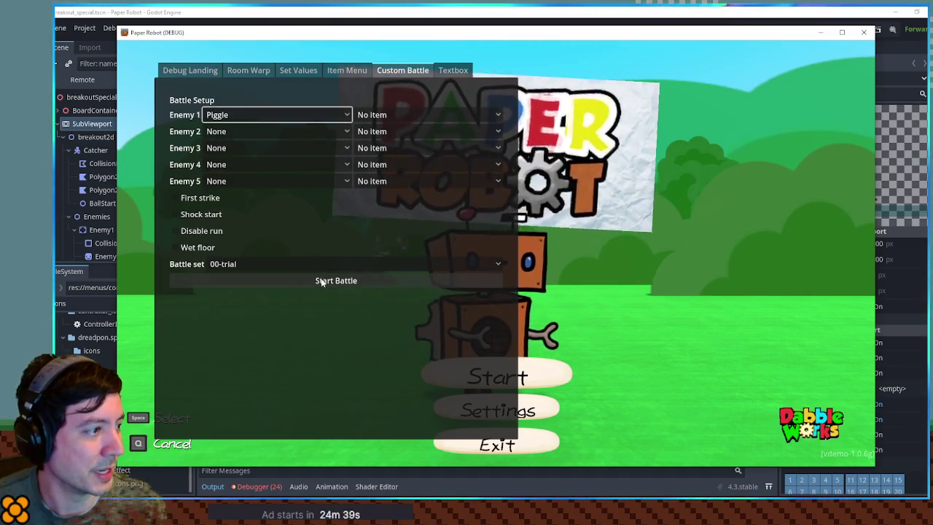
{"action": "left_click", "coordinate": [321, 279]}
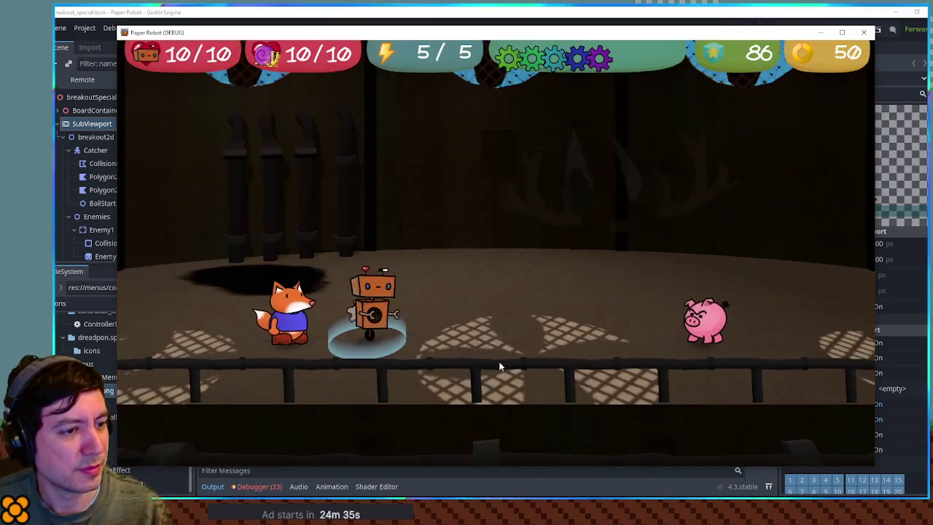
Use the Special move Recovery and steer the catcher left with A
{"action": "key", "text": "space"}
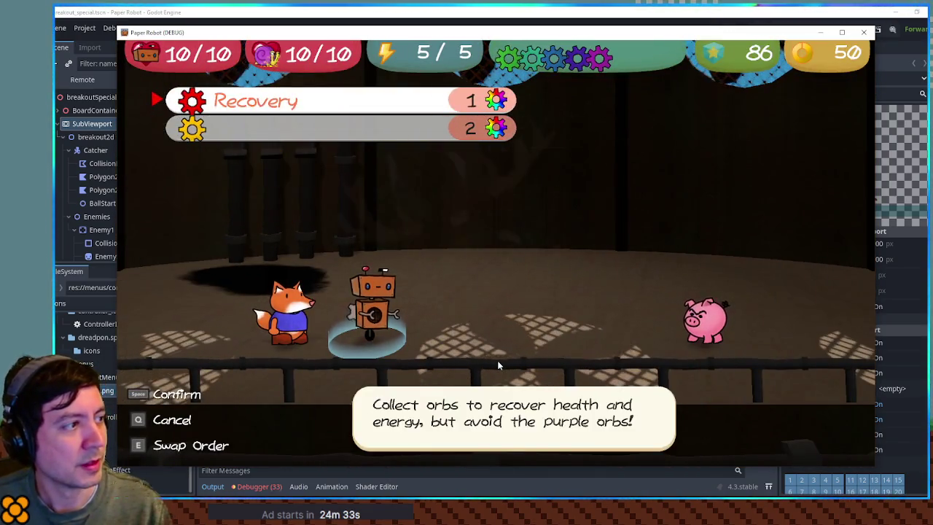
{"action": "key", "text": "Down"}
{"action": "key", "text": "Up"}
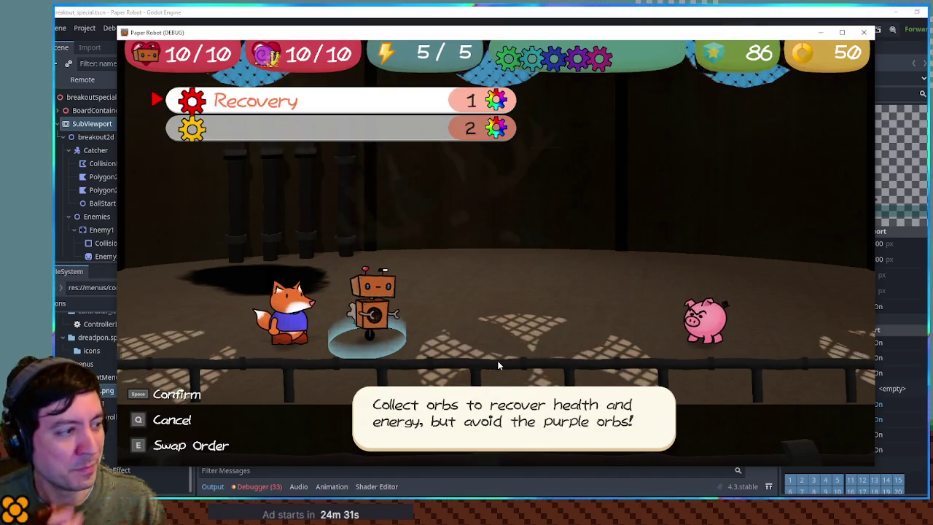
{"action": "key", "text": "space"}
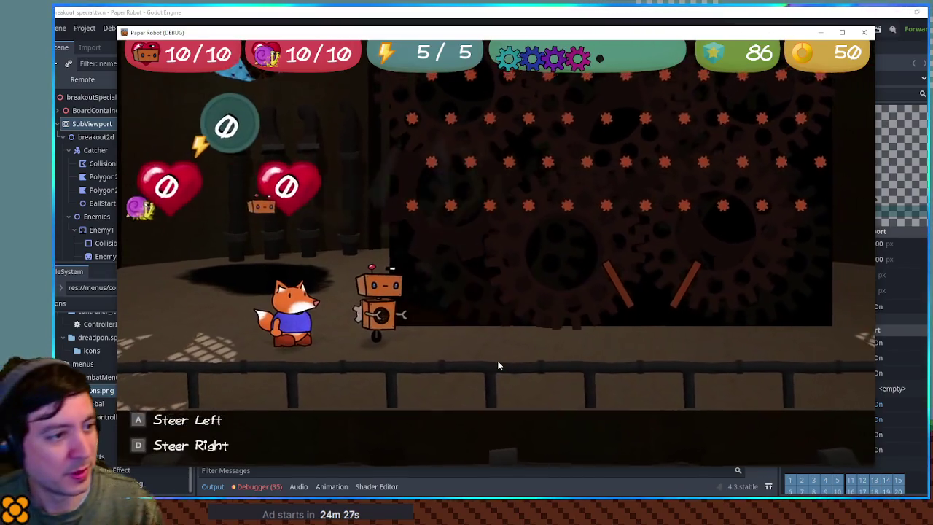
{"action": "key", "text": "a"}
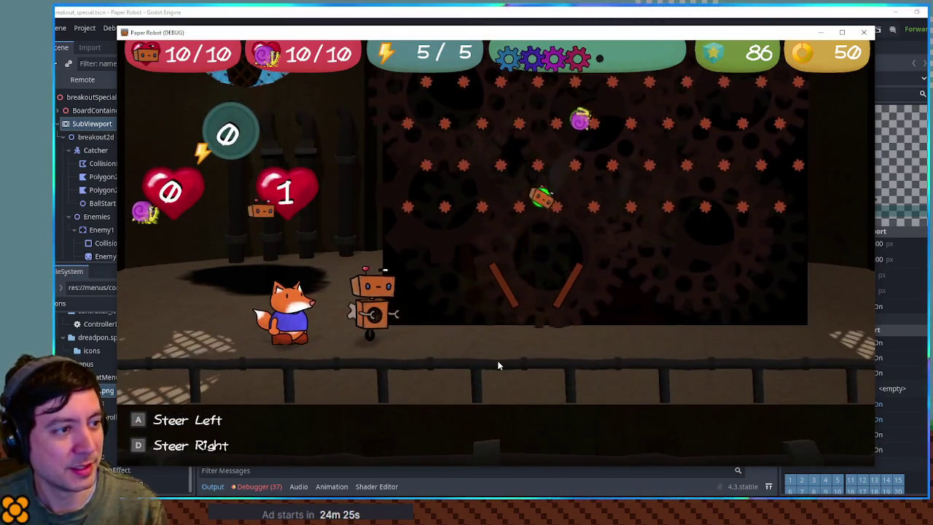